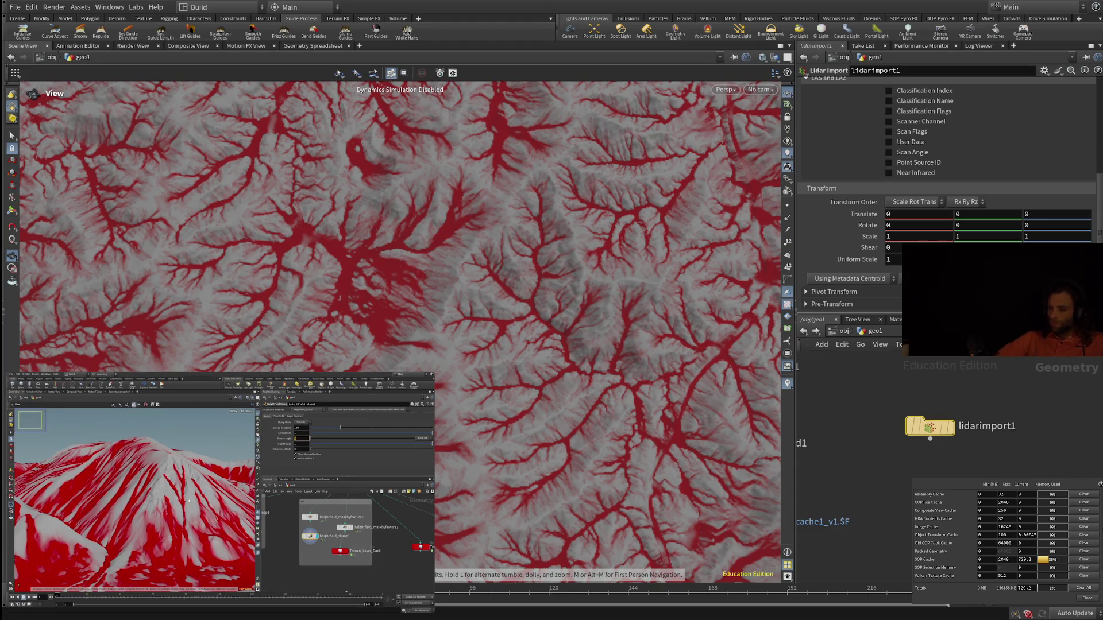
Zoom out and tumble the Scene View to tilt it over the terrain relief
{"action": "scroll", "coordinate": [401, 332], "scroll_direction": "down", "scroll_amount": 3}
{"action": "left_click_drag", "start_coordinate": [400, 332], "coordinate": [418, 265]}
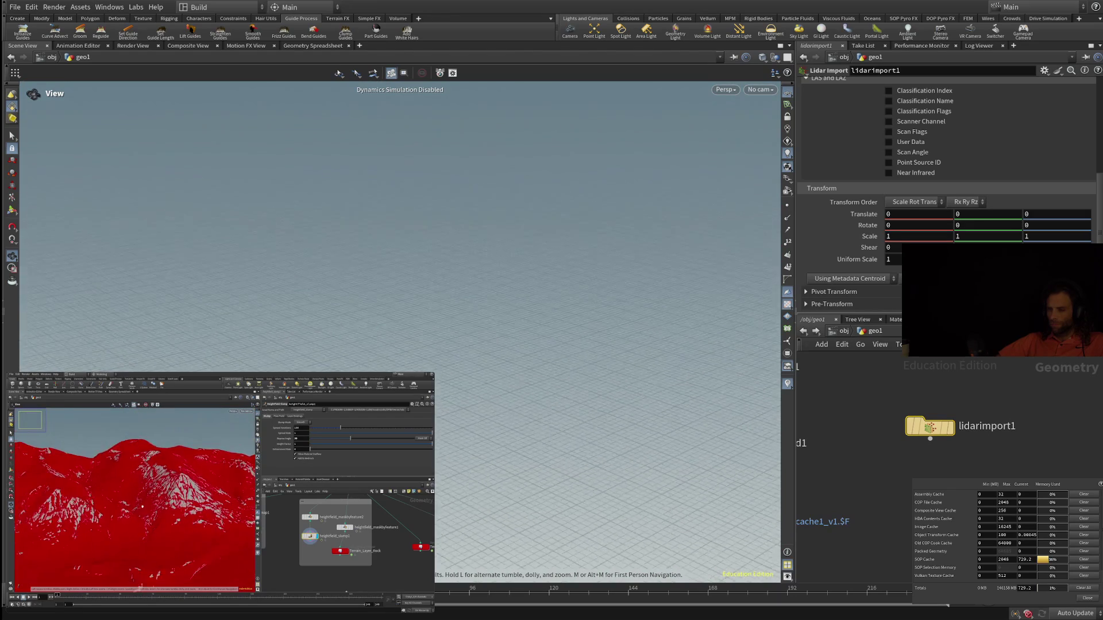
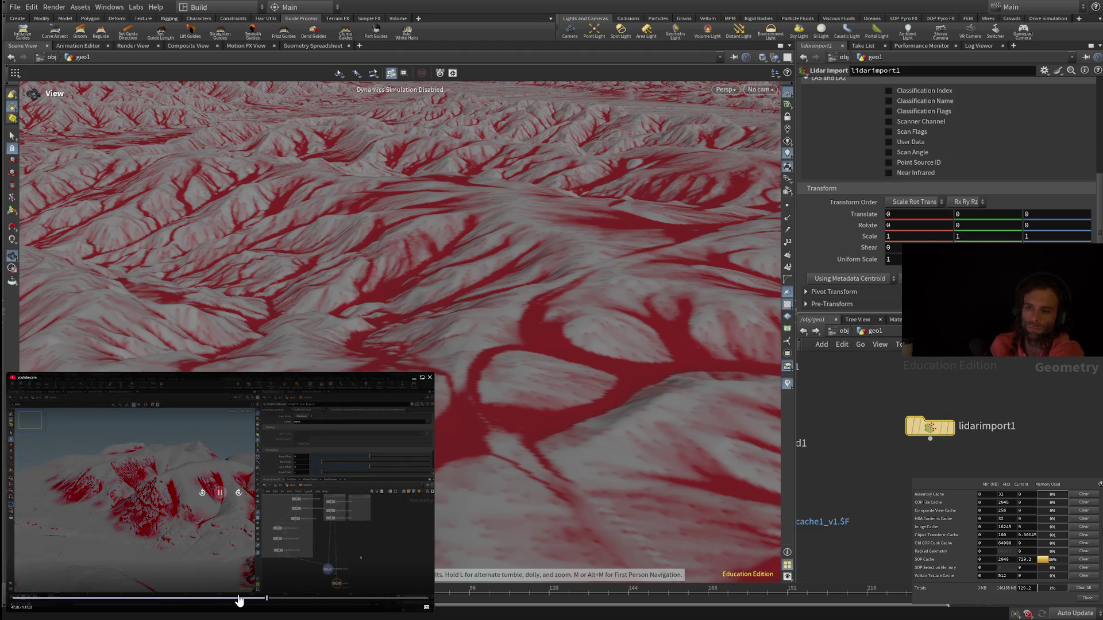
Skip the reference video ahead to its later red-masked mountain scene
{"action": "left_click", "coordinate": [232, 599]}
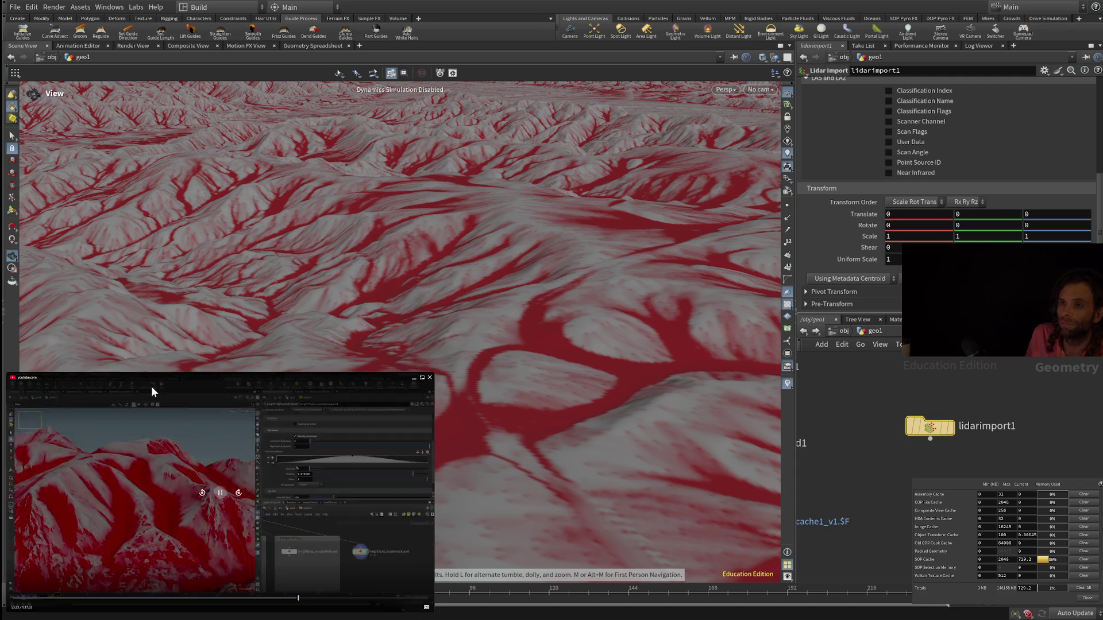
Pause the floating YouTube reference video showing the red-streaked snowy terrain
{"action": "mouse_move", "coordinate": [249, 415]}
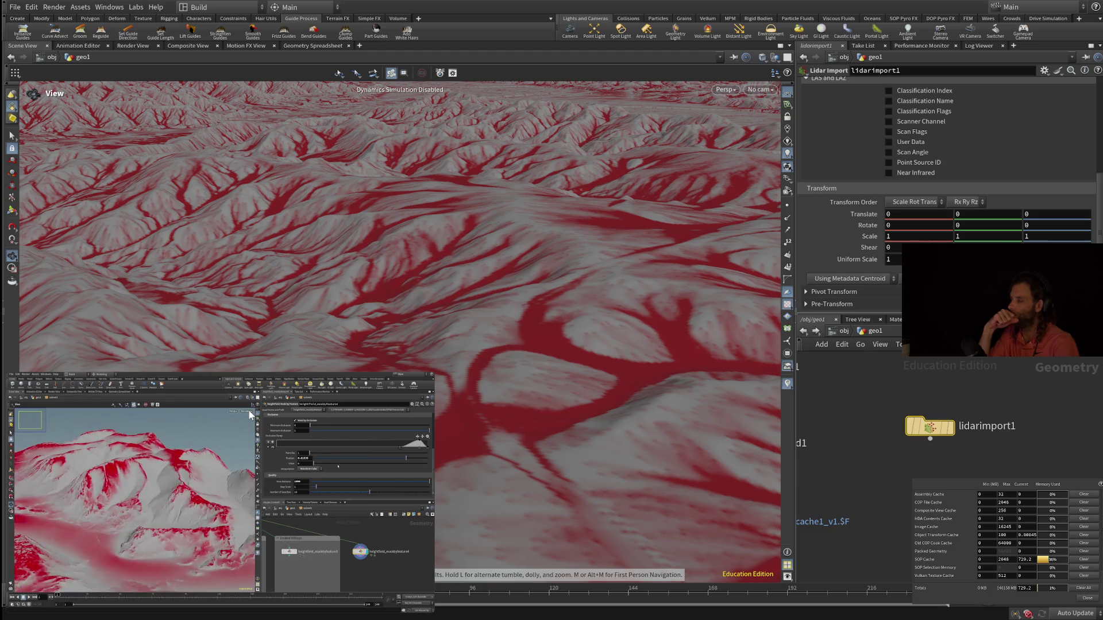
{"action": "mouse_move", "coordinate": [250, 411]}
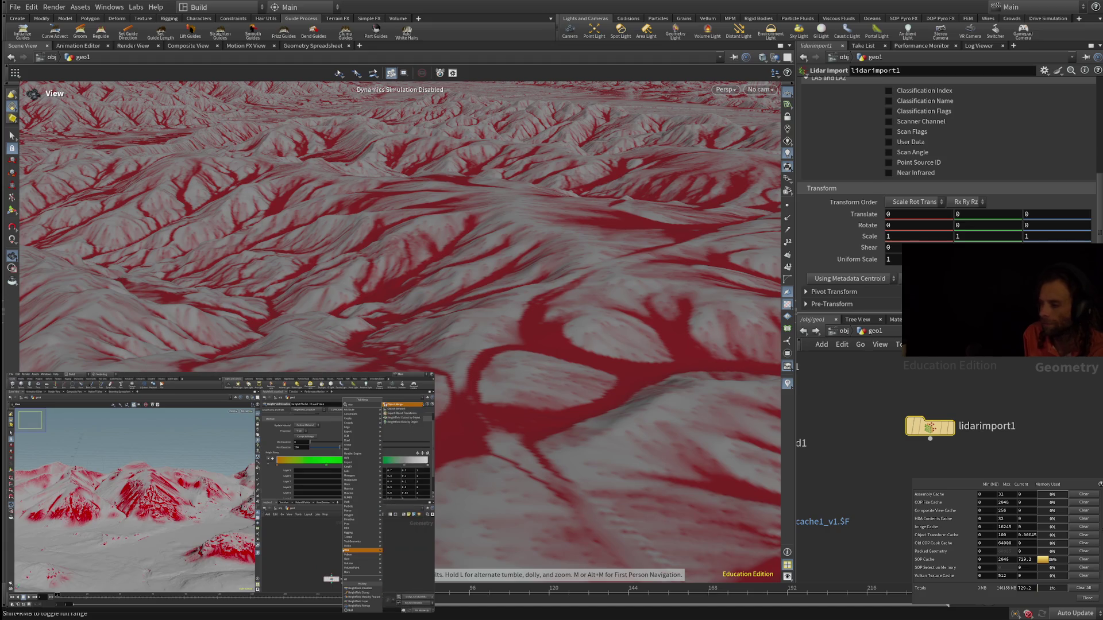
{"action": "mouse_move", "coordinate": [209, 498]}
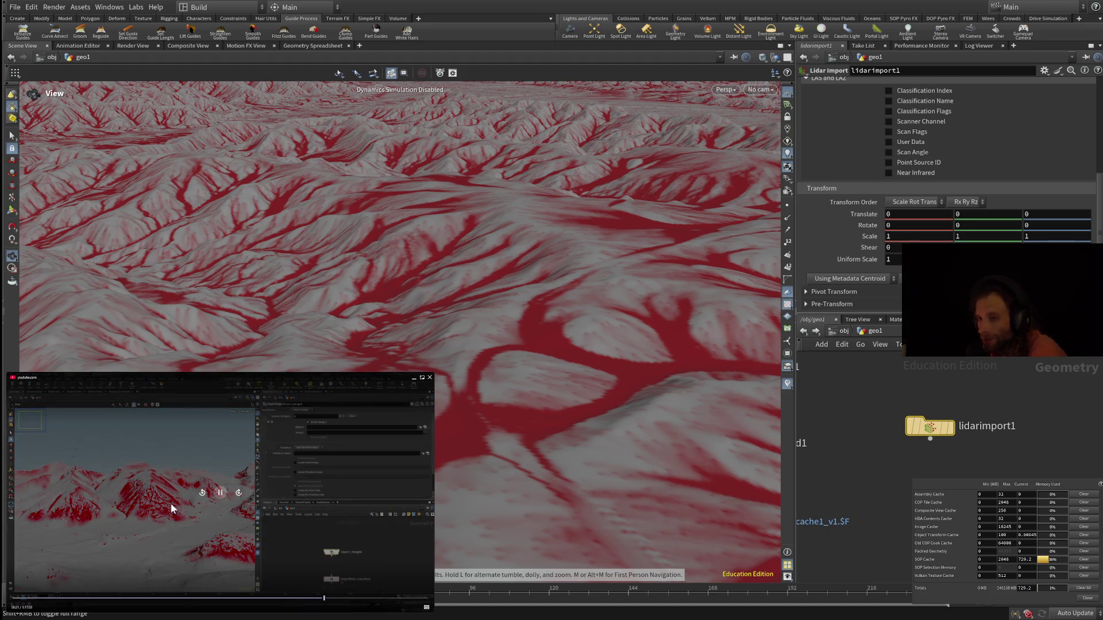
{"action": "left_click", "coordinate": [220, 493]}
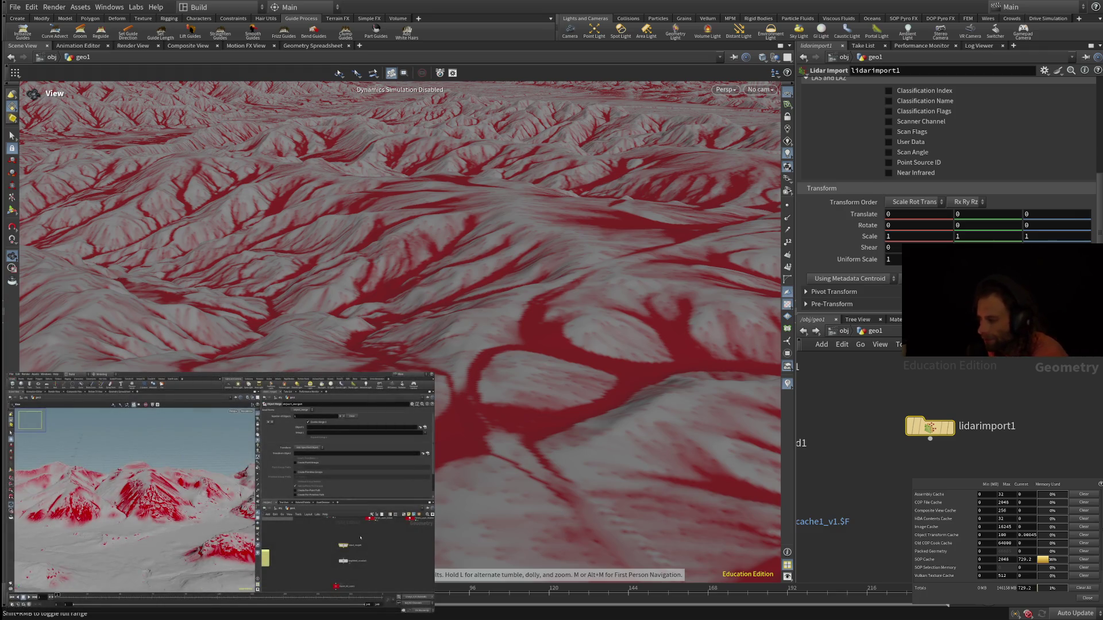